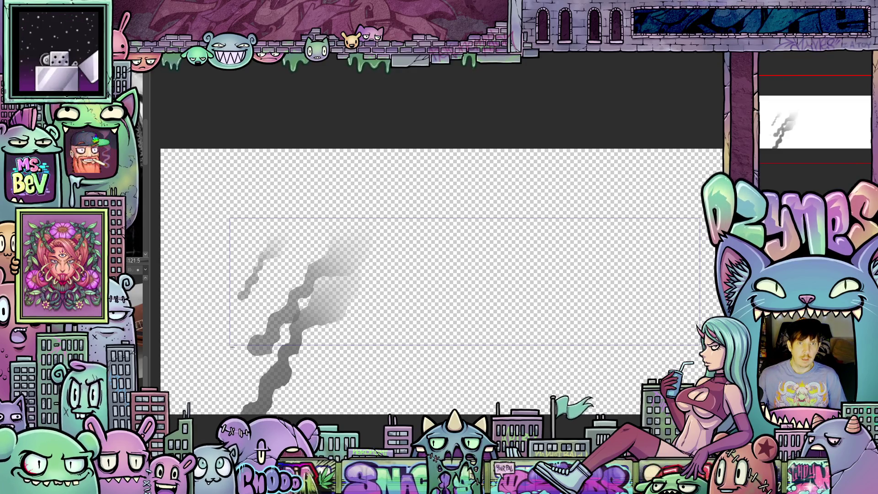
{"action": "key", "text": "ctrl+Tab"}
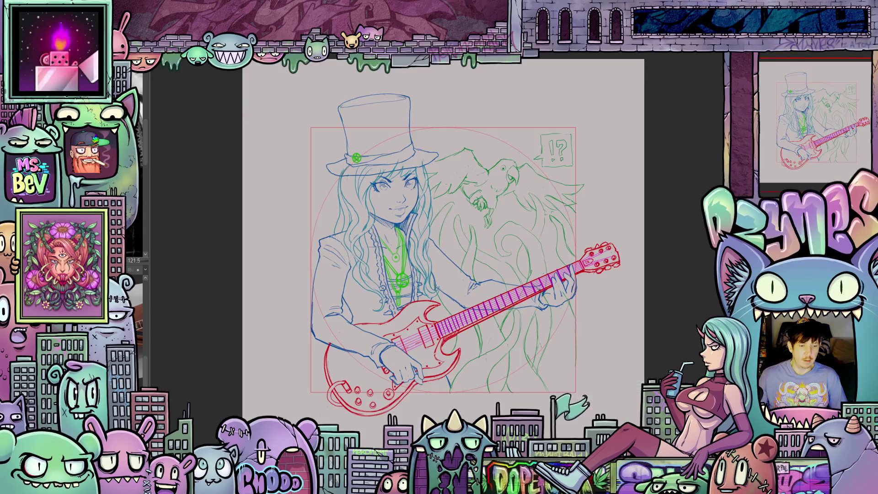